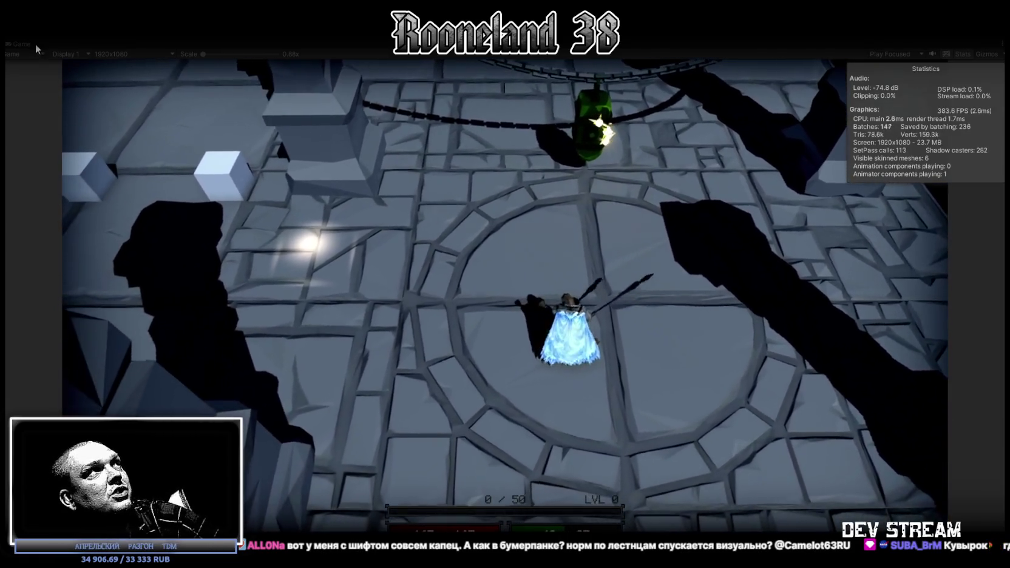
Restore the full editor layout around the running dungeon game.
double_click(28, 44)
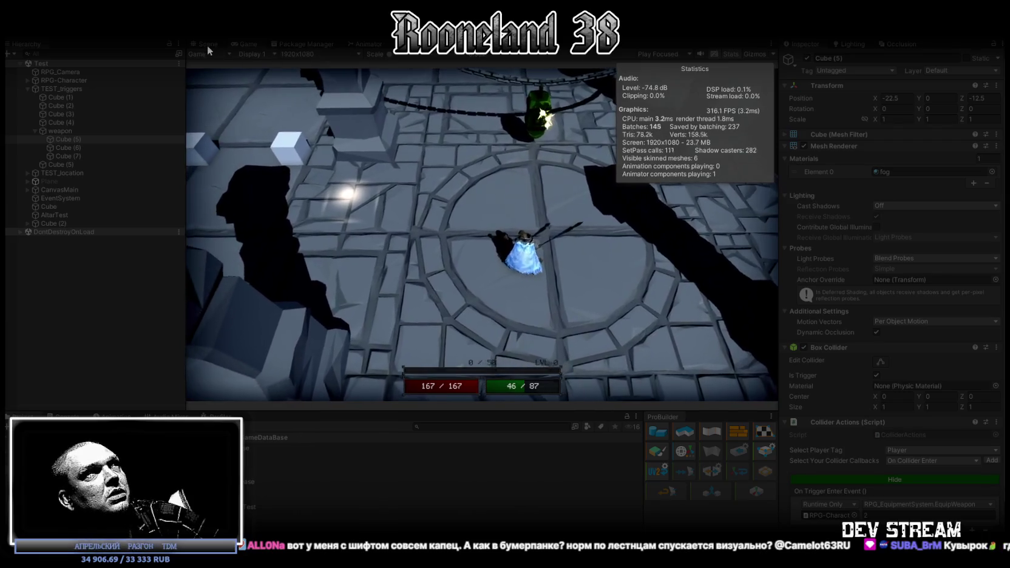
click(207, 45)
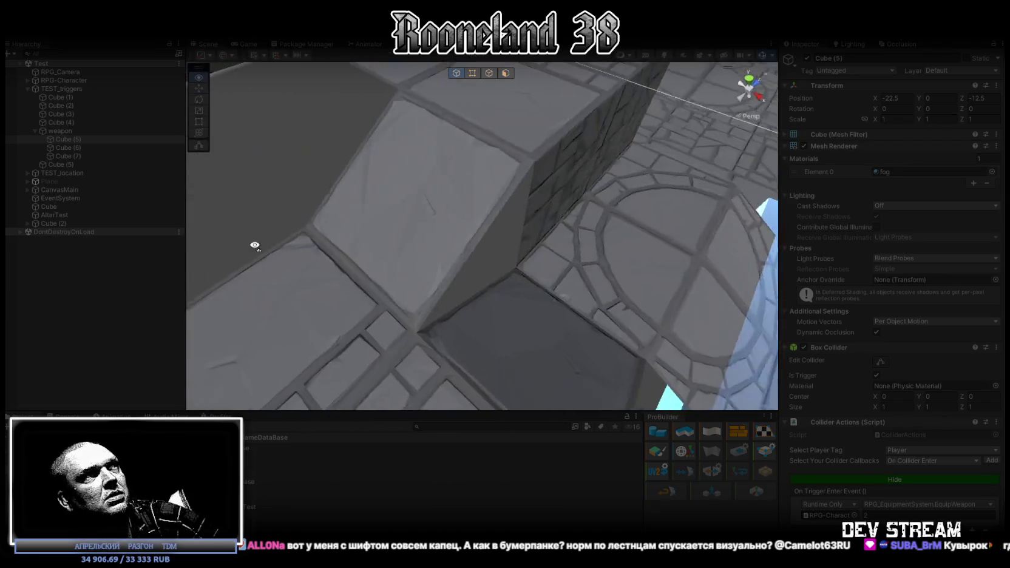
click(404, 213)
mouse_move(404, 213)
mouse_down()
mouse_move(353, 154)
mouse_move(607, 128)
mouse_move(614, 104)
mouse_up()
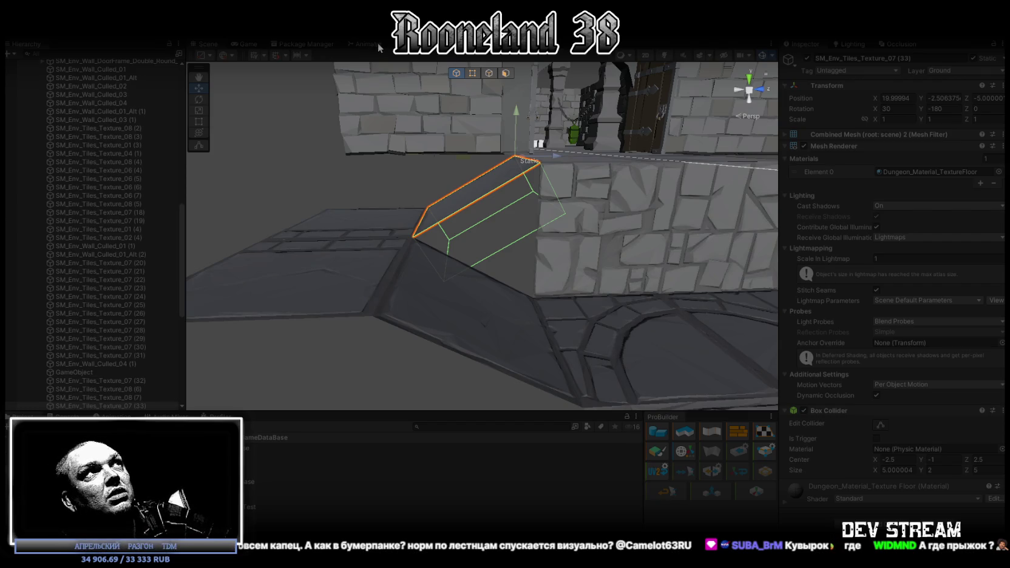
click(249, 44)
double_click(249, 43)
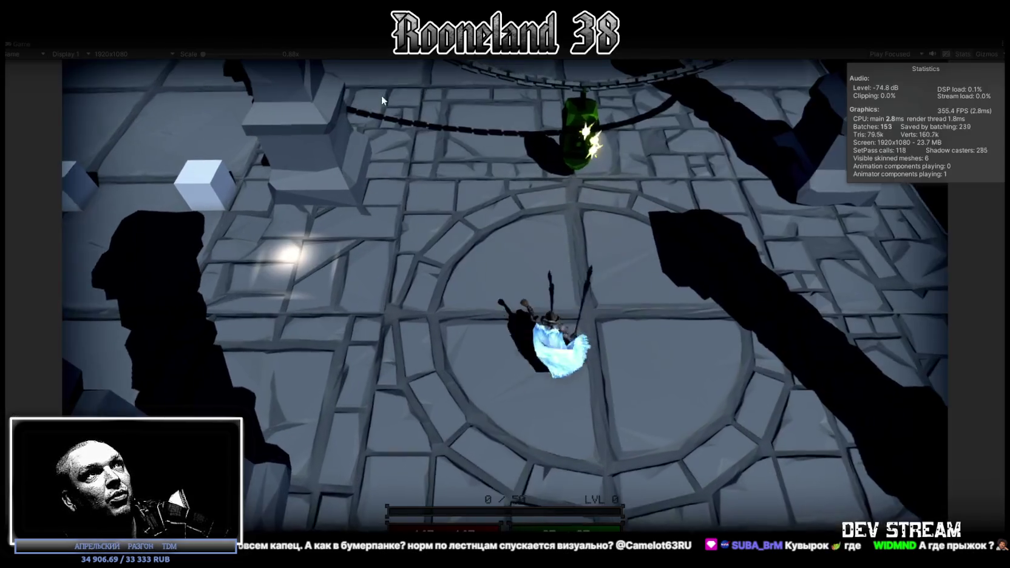
Run the character across the stone bridge and through the doorway.
key(w)
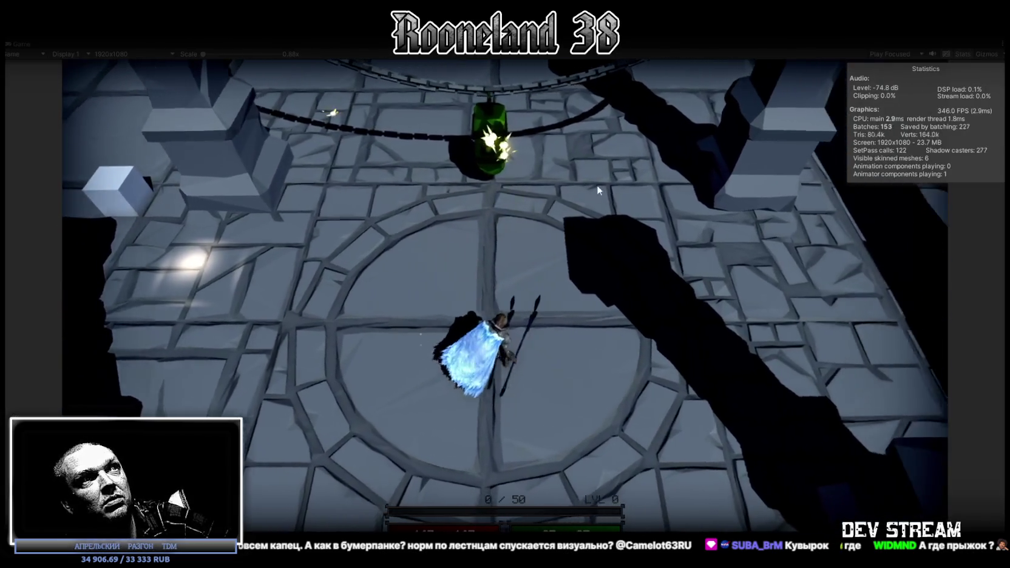
key(w)
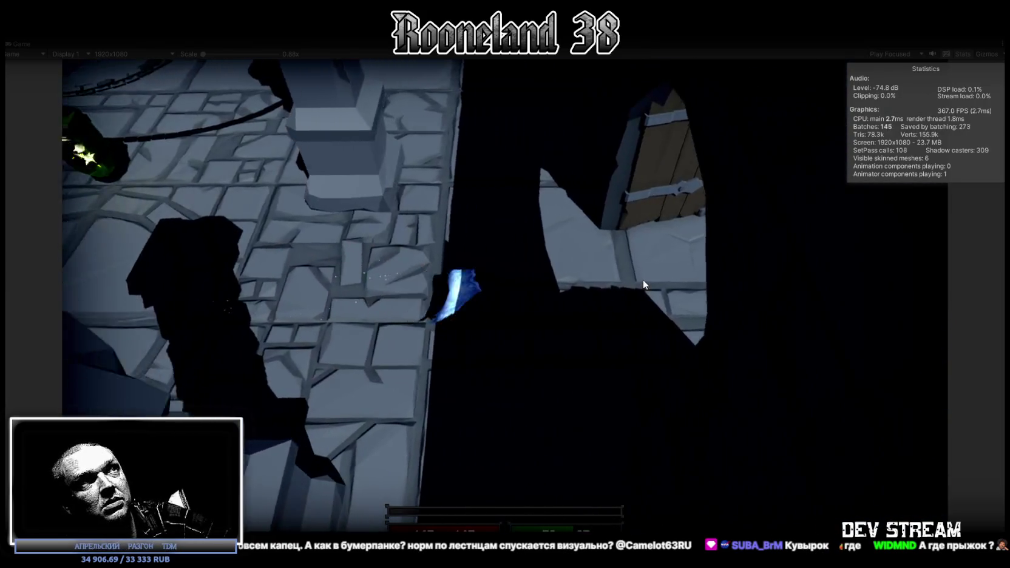
key(d)
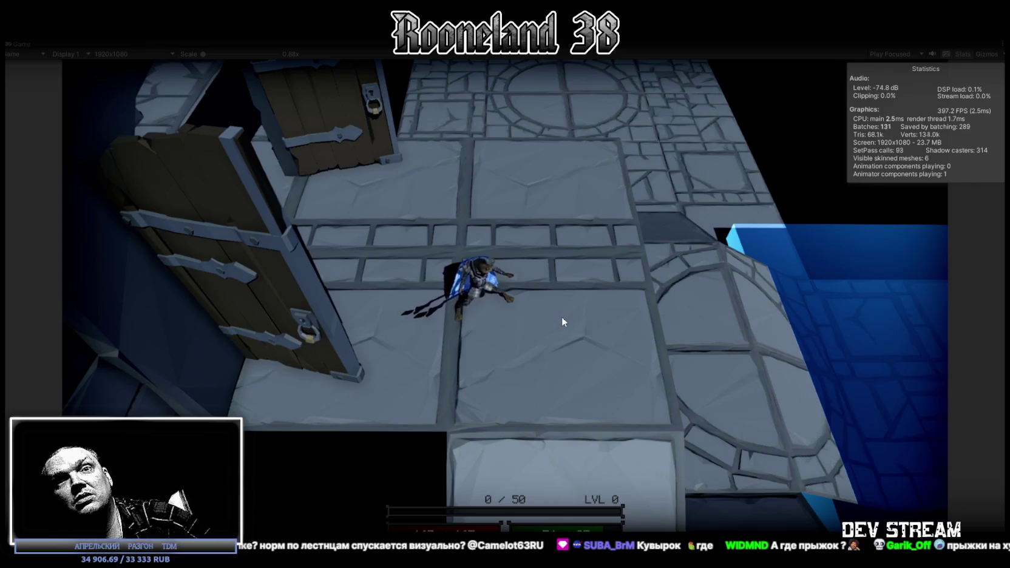
Walk up the floor and fire three projectiles toward the round floor pattern.
key(w)
key(w)
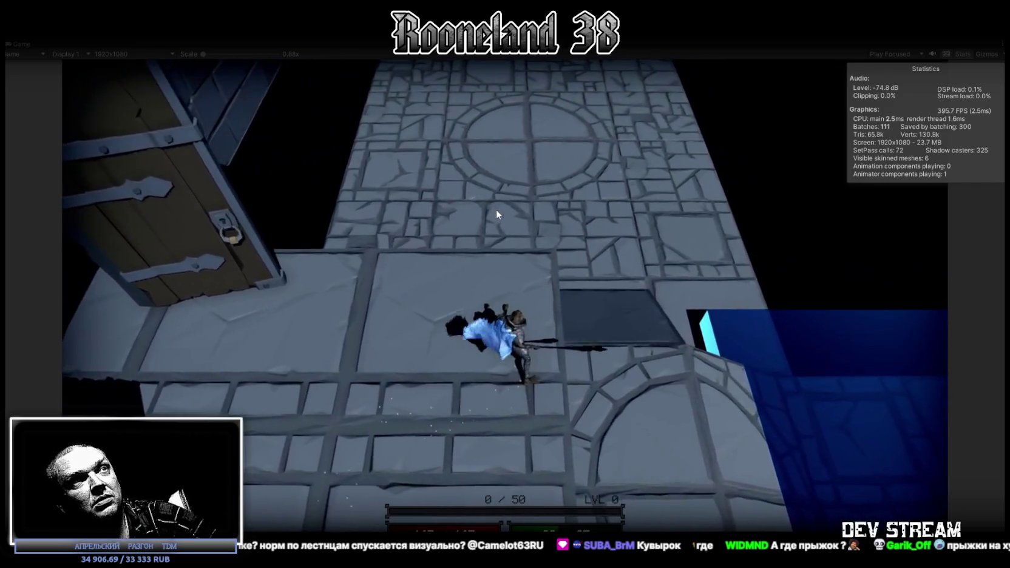
key(d)
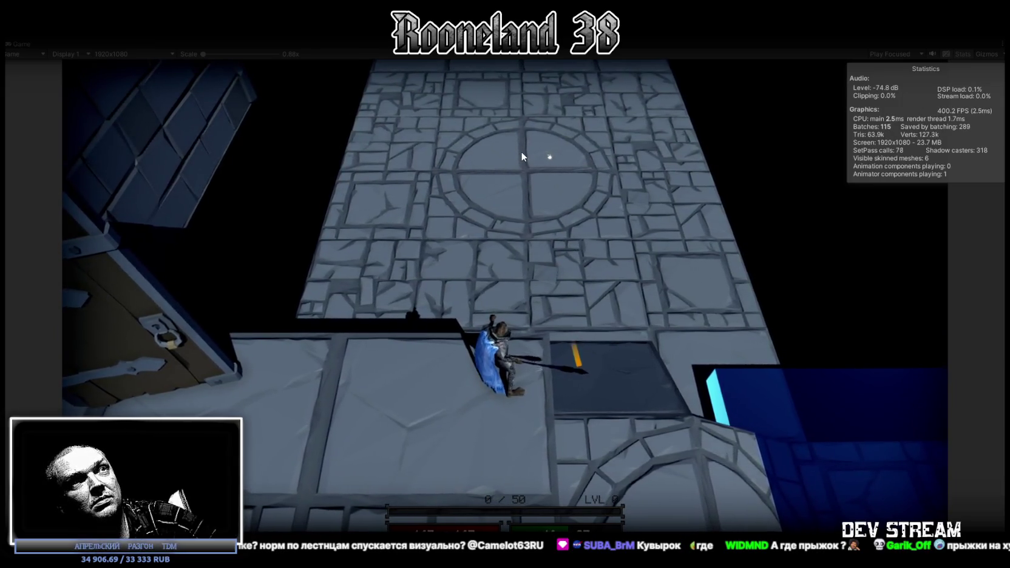
click(522, 150)
click(524, 150)
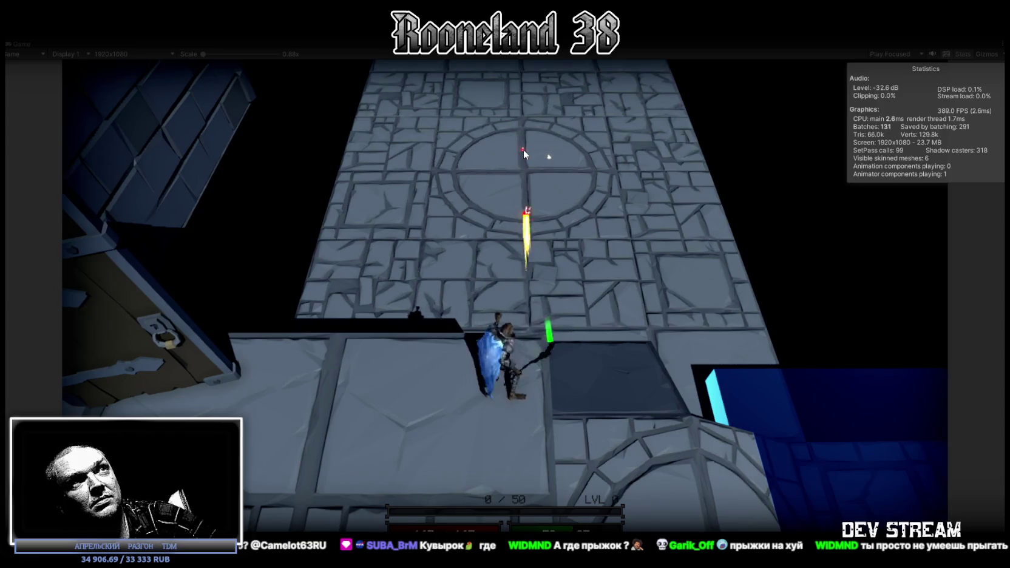
click(523, 153)
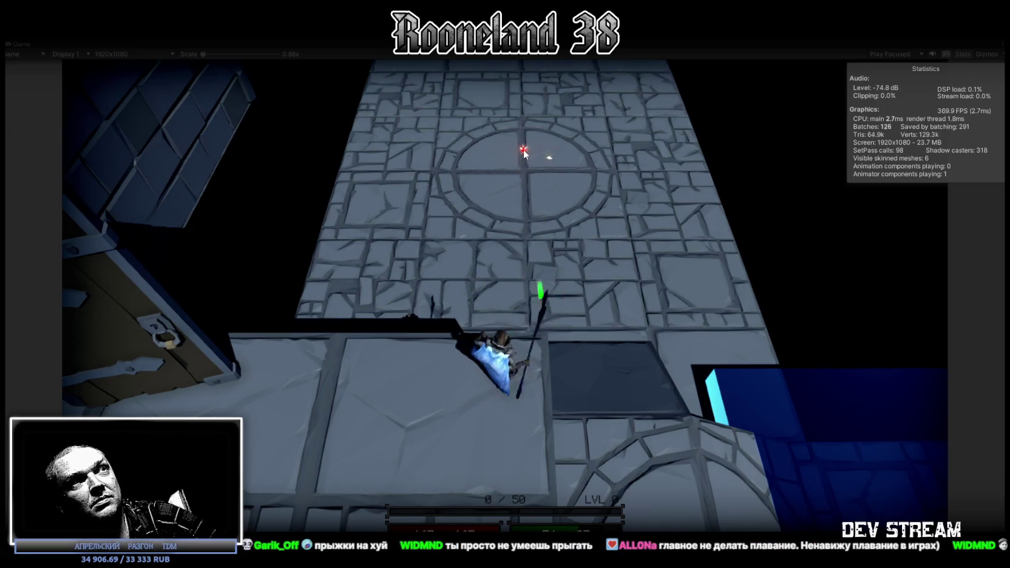
Walk forward through the wooden doors and across the darker room.
key(w)
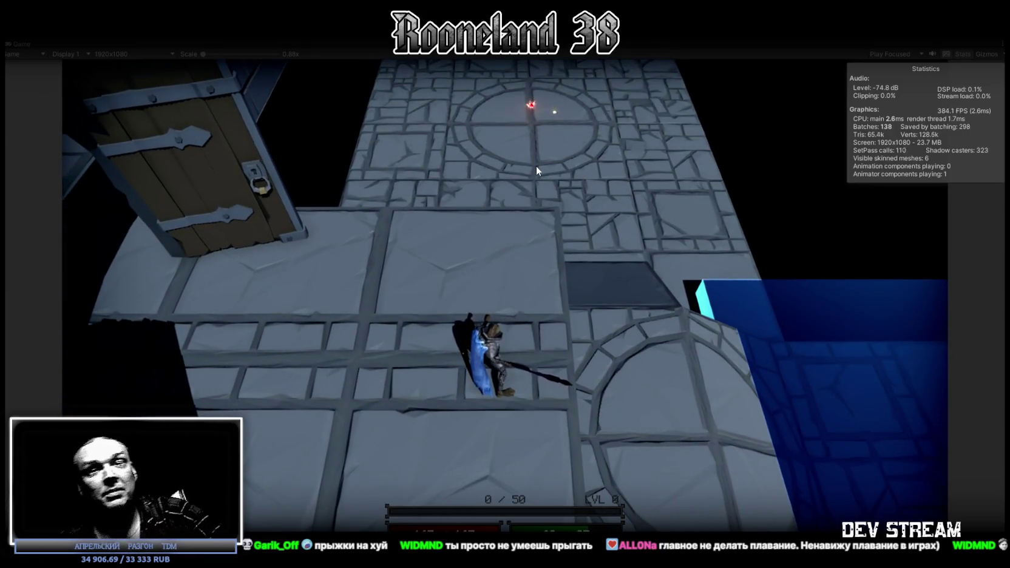
key(w)
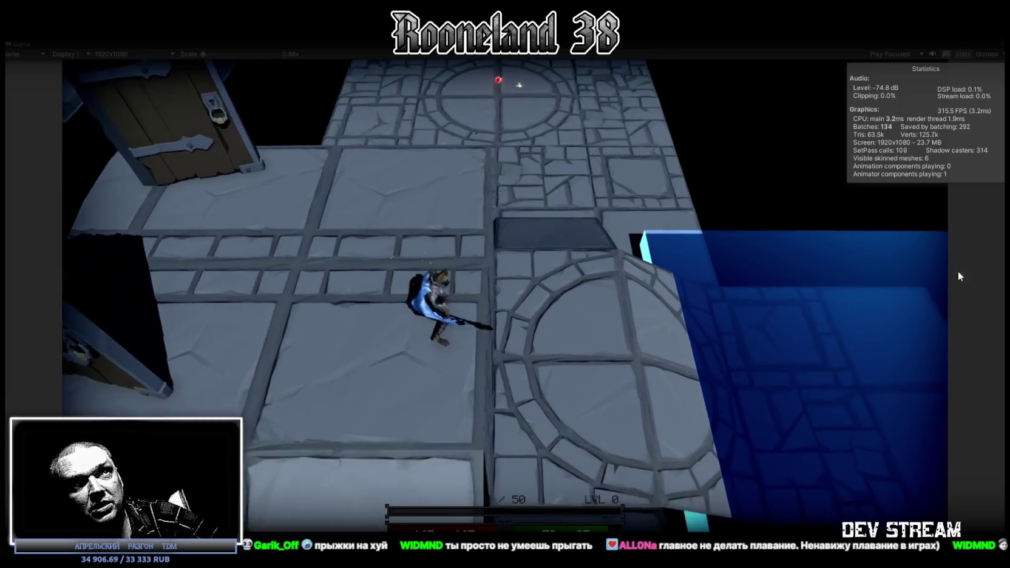
key(w)
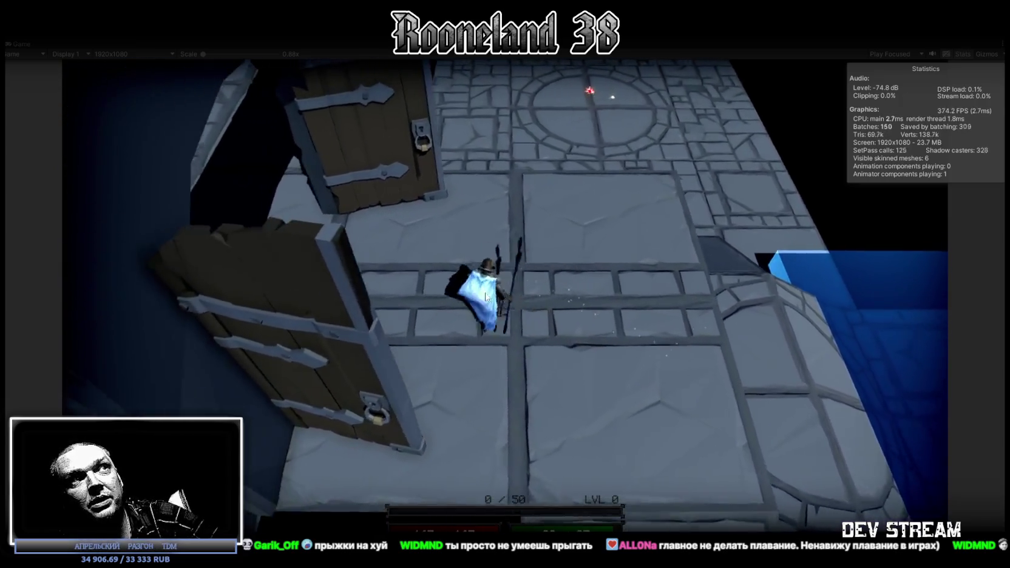
key(w)
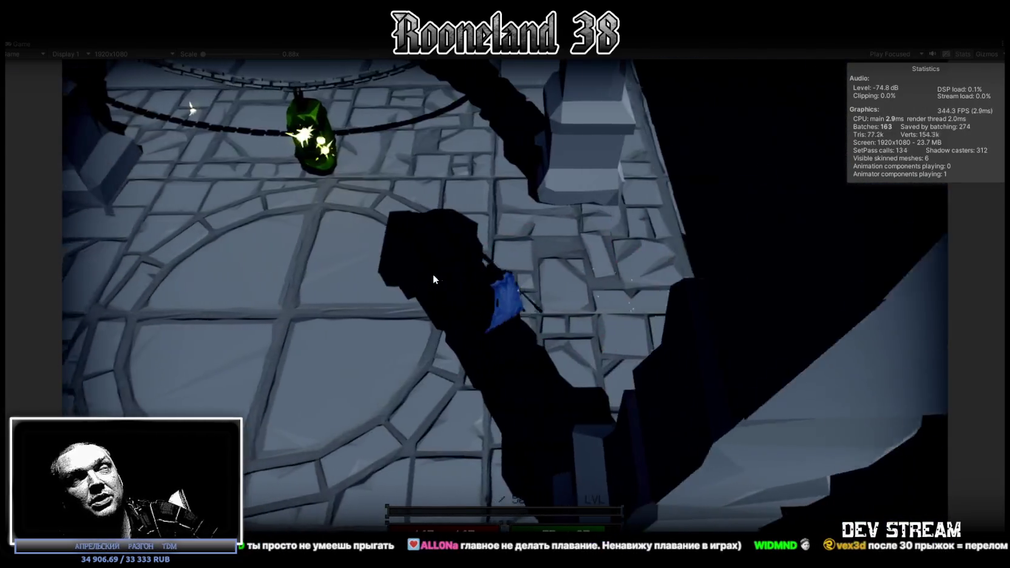
key(w)
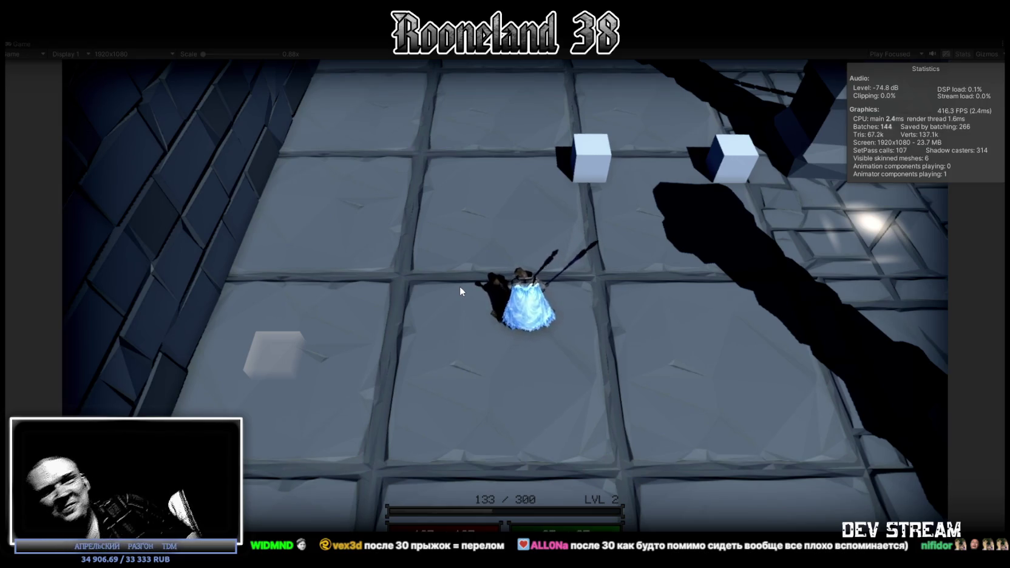
Walk through the circular-floored room and dark corridor into the room with doors.
key(a)
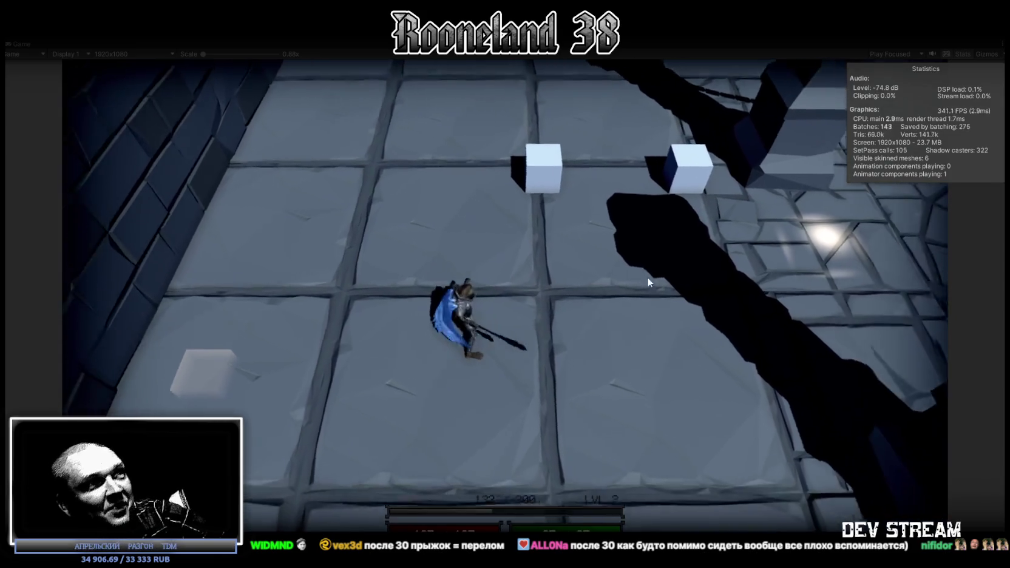
key(w)
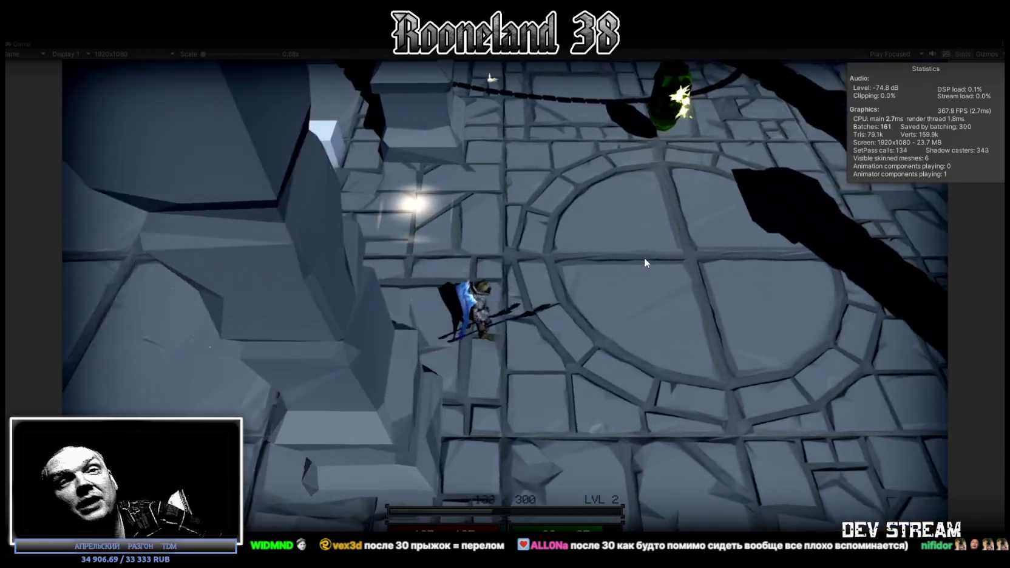
key(w)
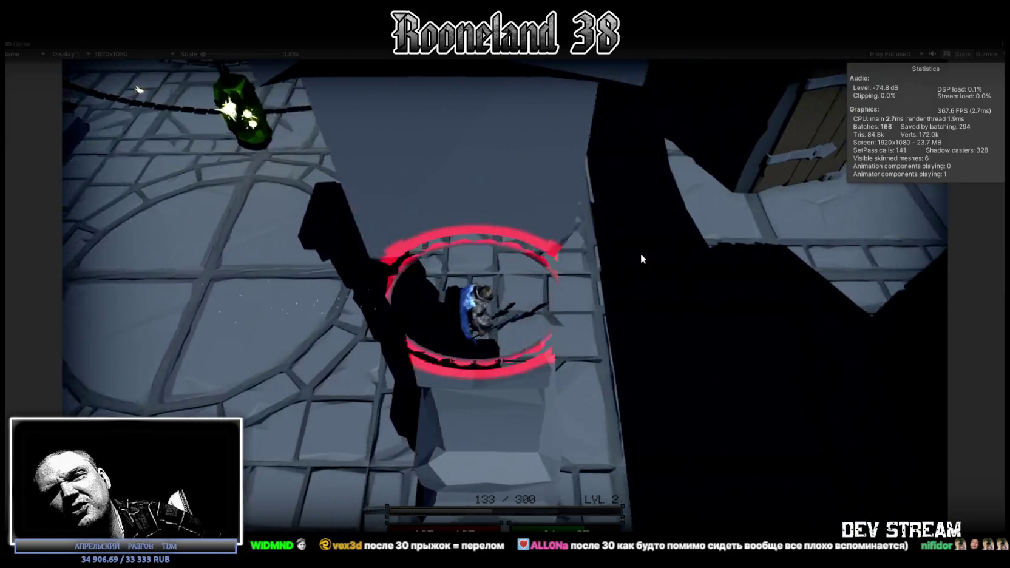
key(w)
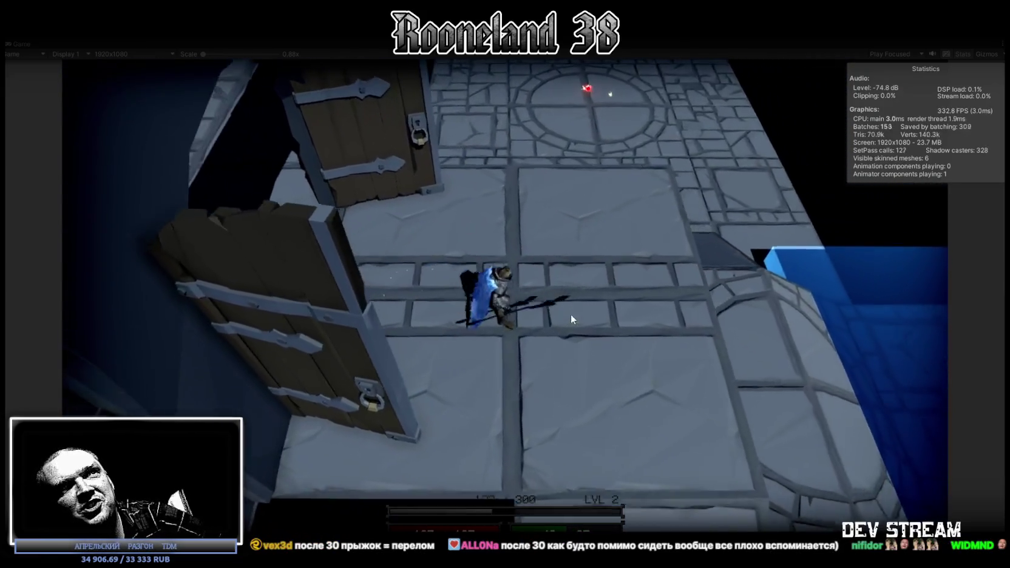
key(w)
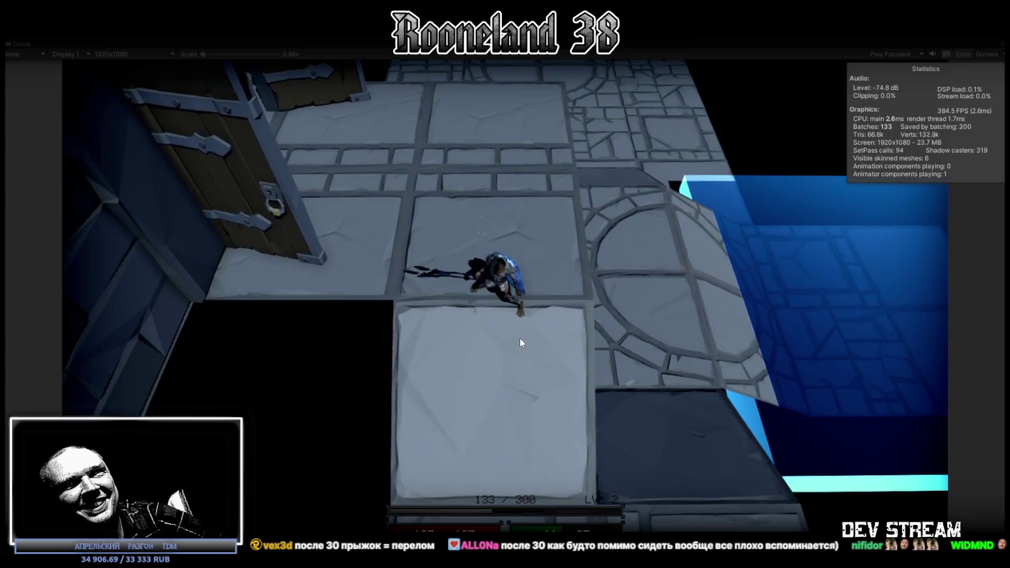
Walk the character up and down the dark stair ramp tiles several times.
key(w)
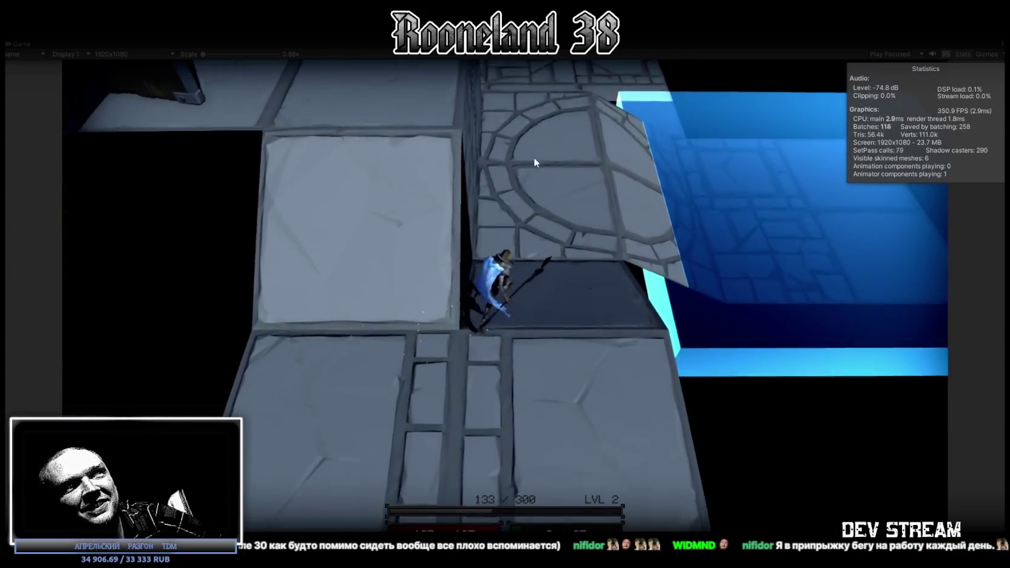
key(w)
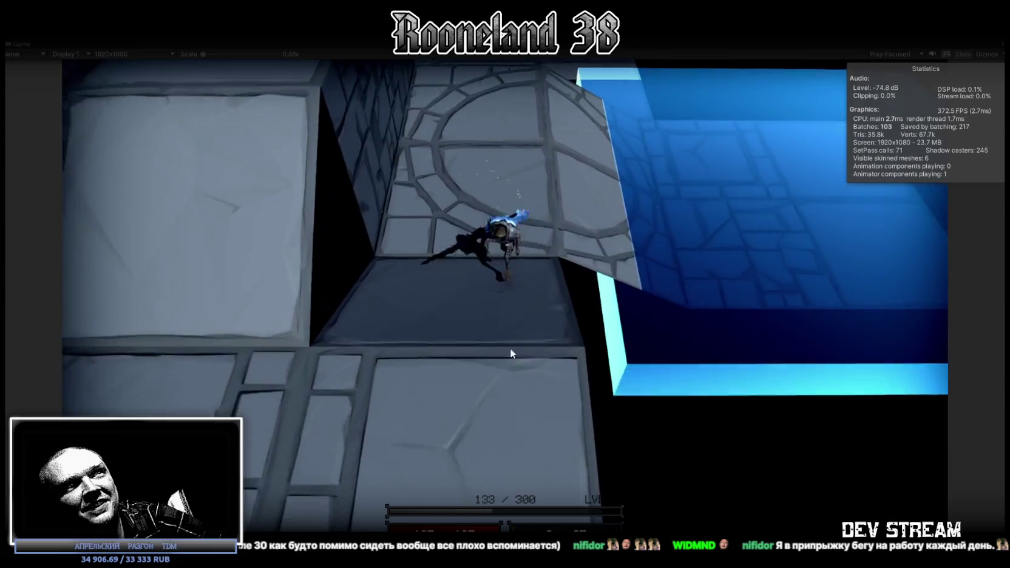
key(w)
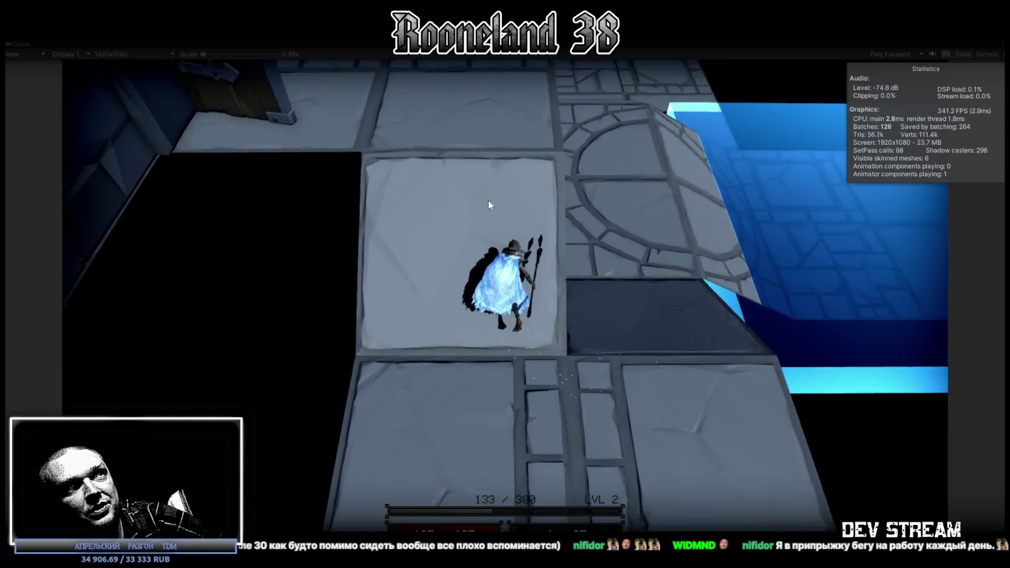
key(s)
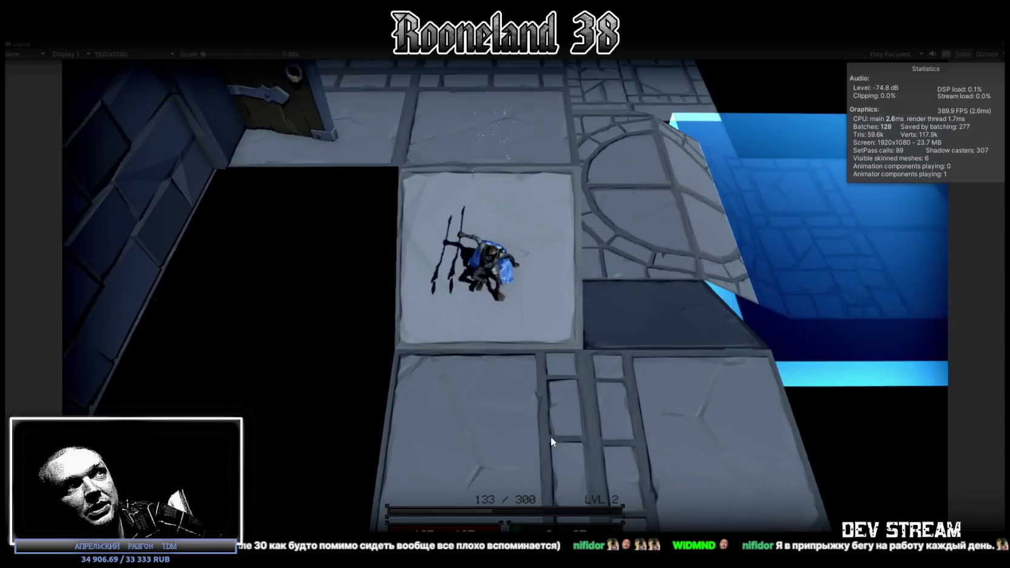
key(w)
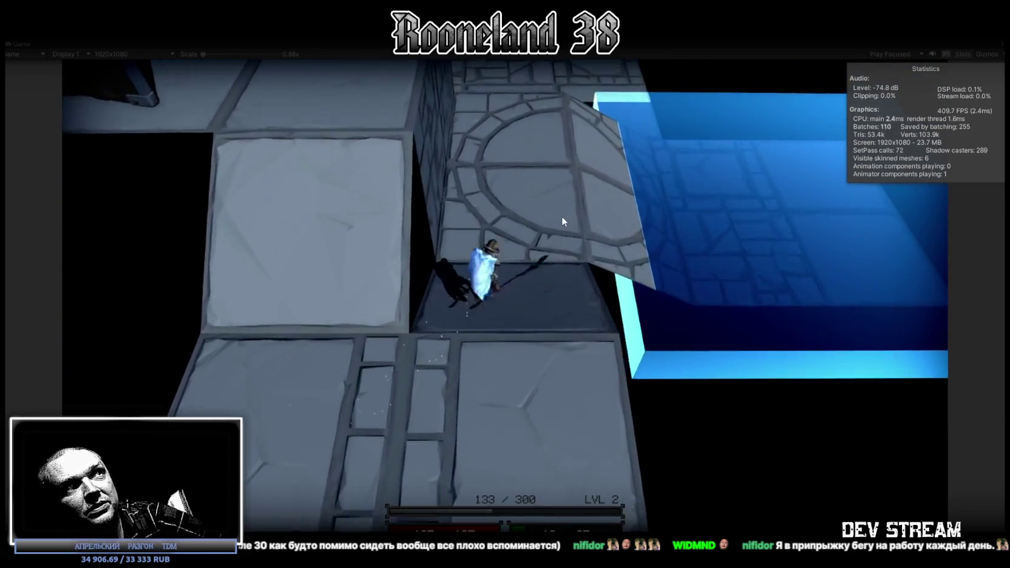
key(s)
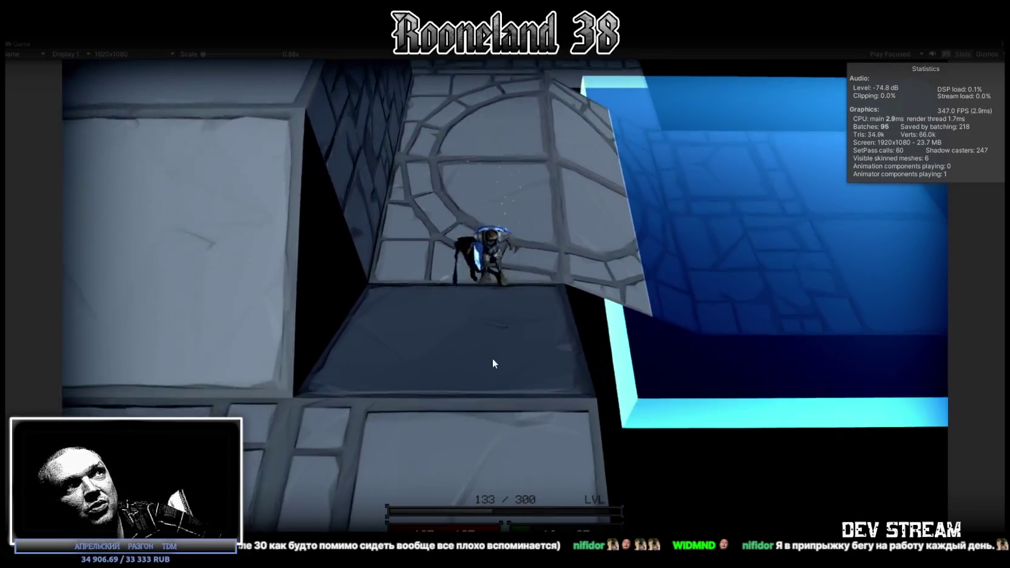
key(s)
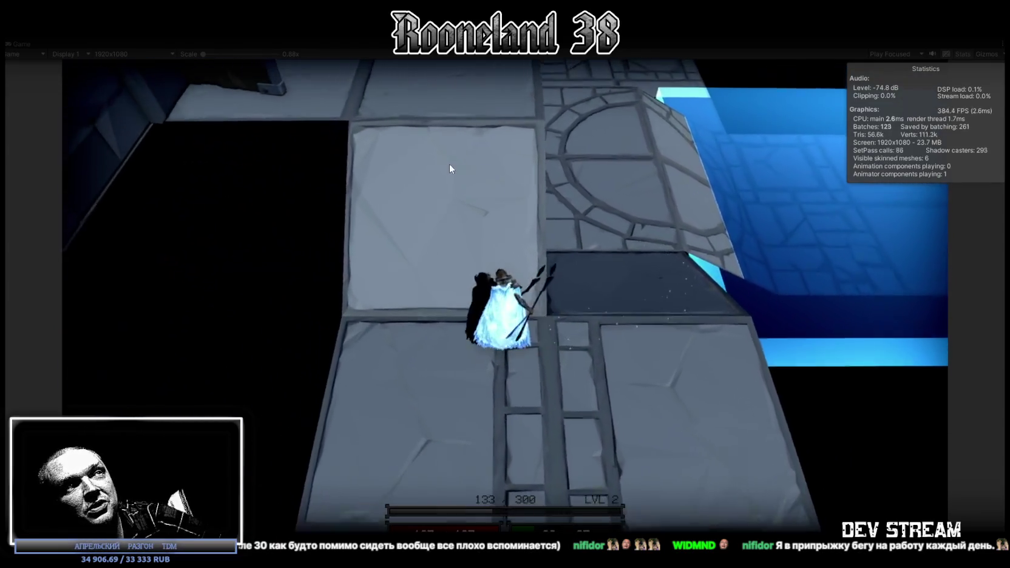
Walk past the wooden door through the tiled room toward the green lantern.
key(w)
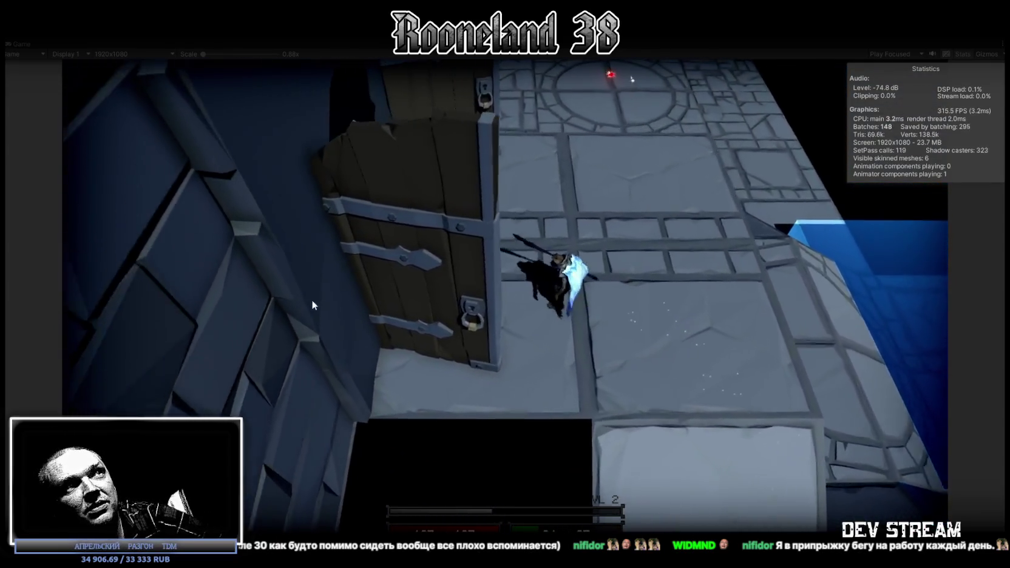
key(w)
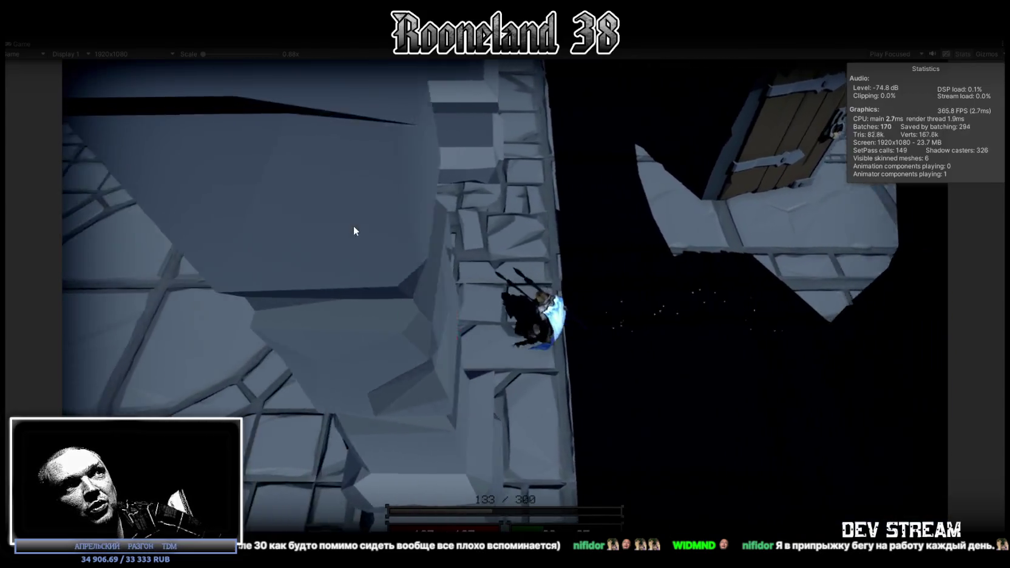
key(w)
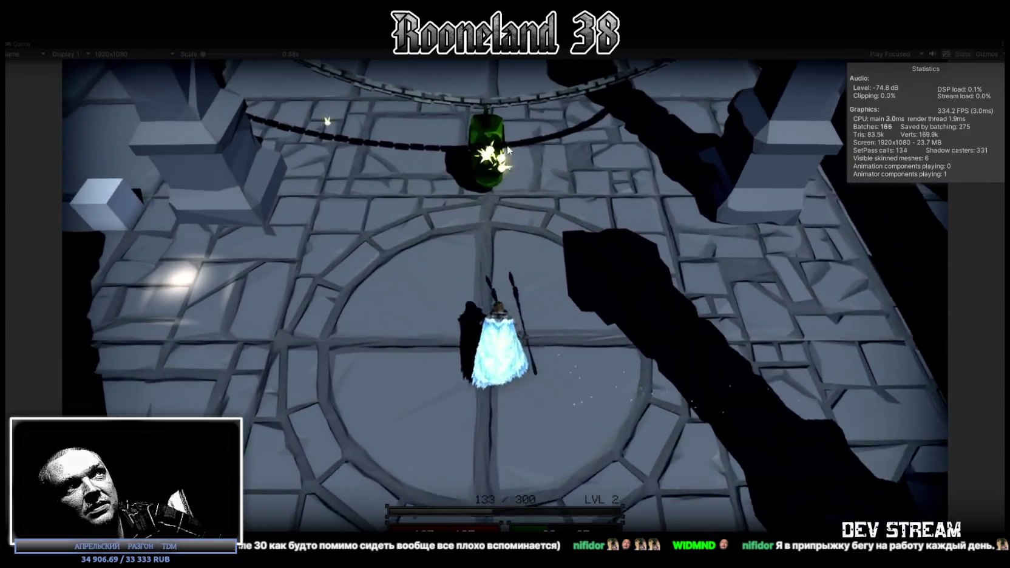
key(w)
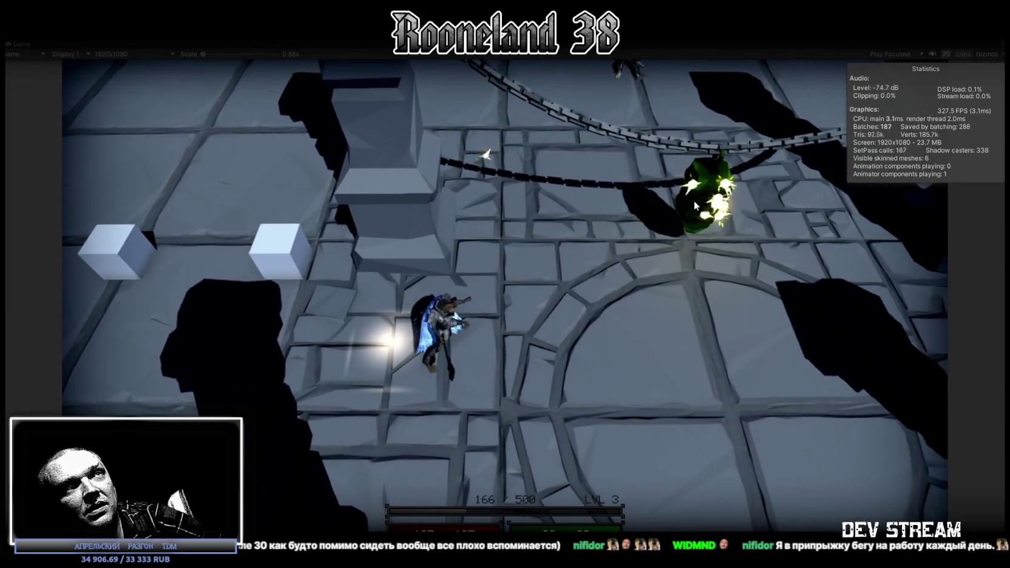
Fire beams at and slash the hanging green lantern.
click(689, 200)
key(d)
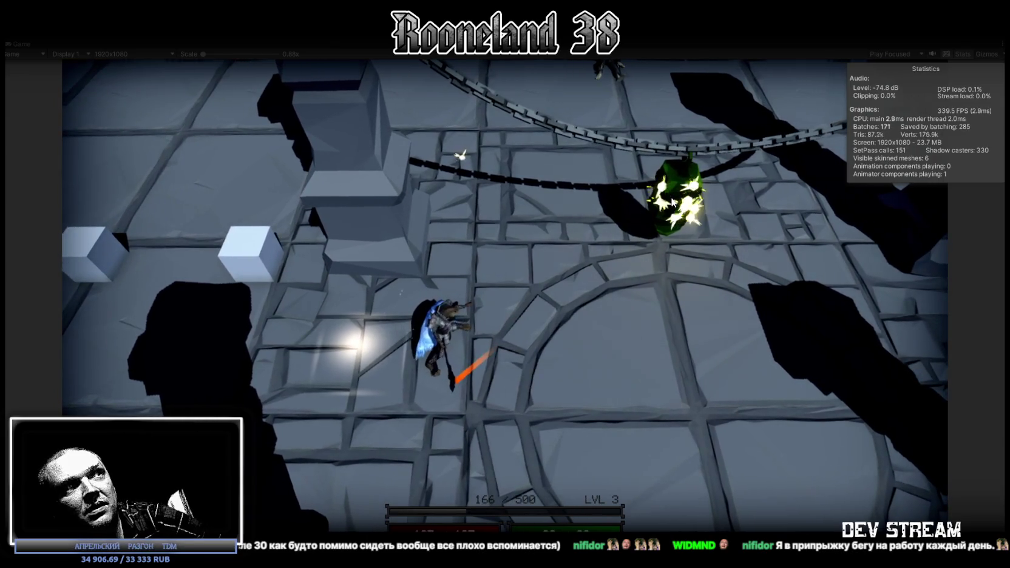
click(672, 199)
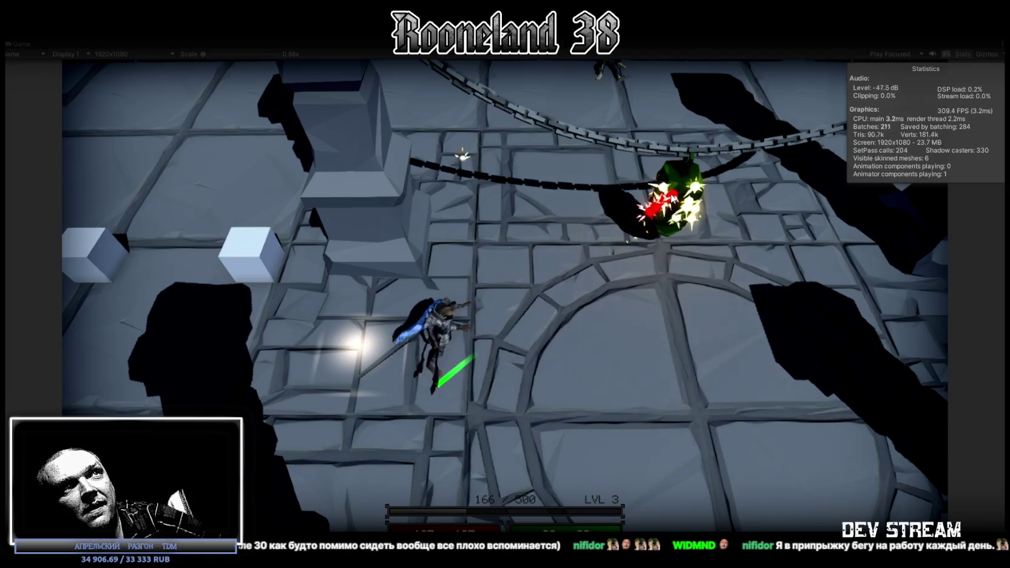
click(672, 198)
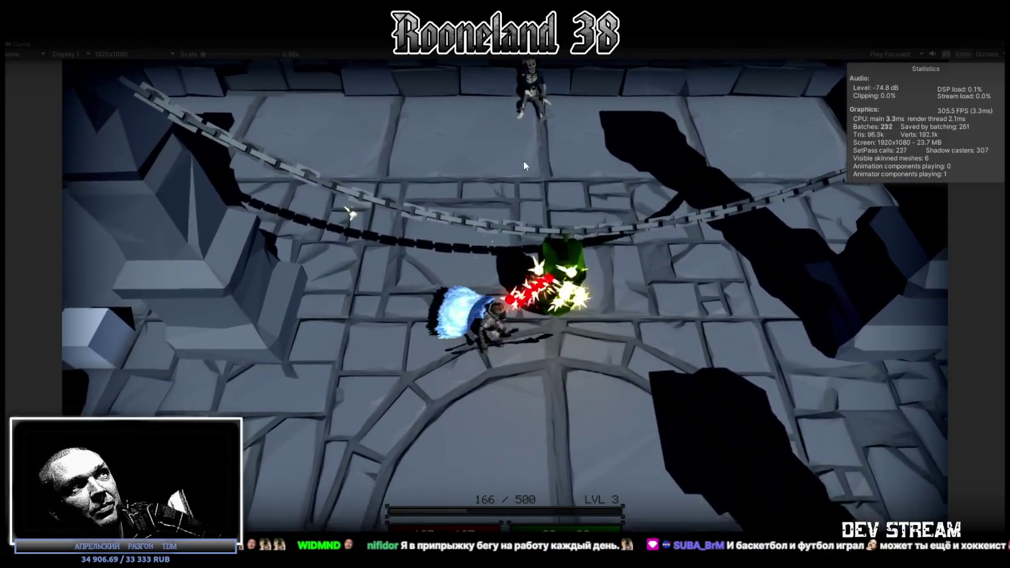
Advance on the hanging skeleton, attacking and dashing toward it.
click(489, 85)
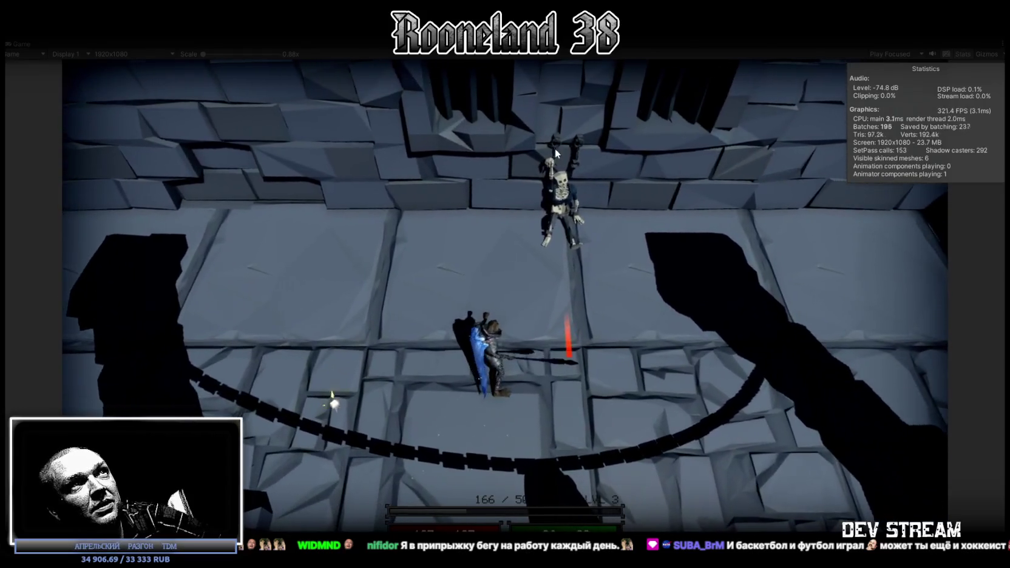
click(554, 140)
click(555, 141)
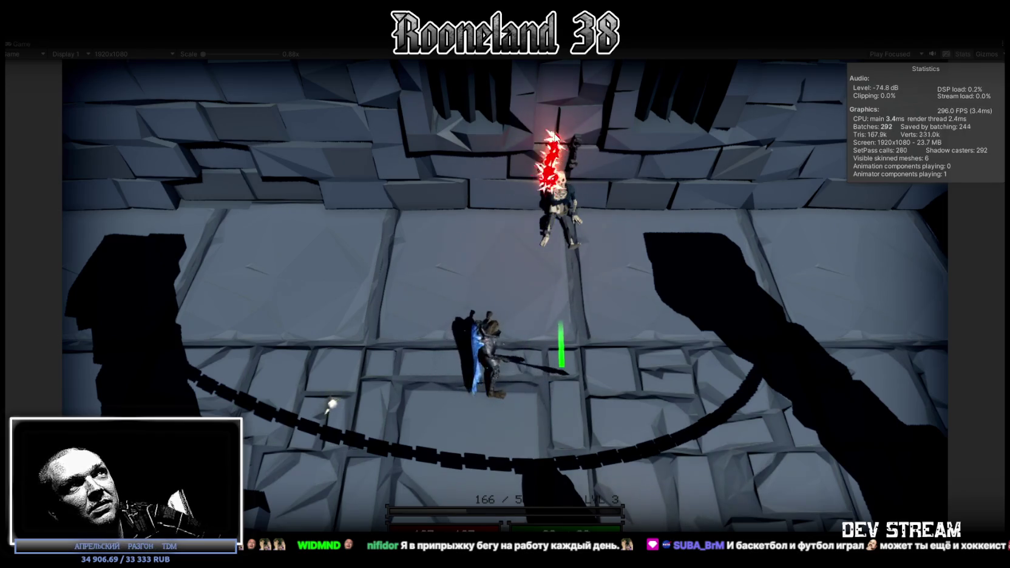
click(555, 138)
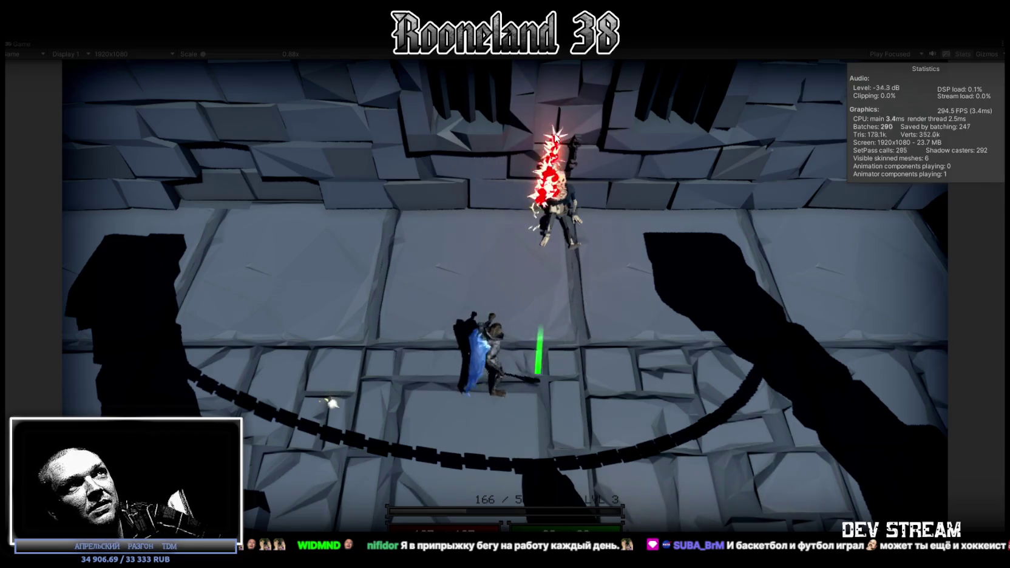
key(space)
Run around the skeleton and south past the chains, then stop Play mode.
key(d)
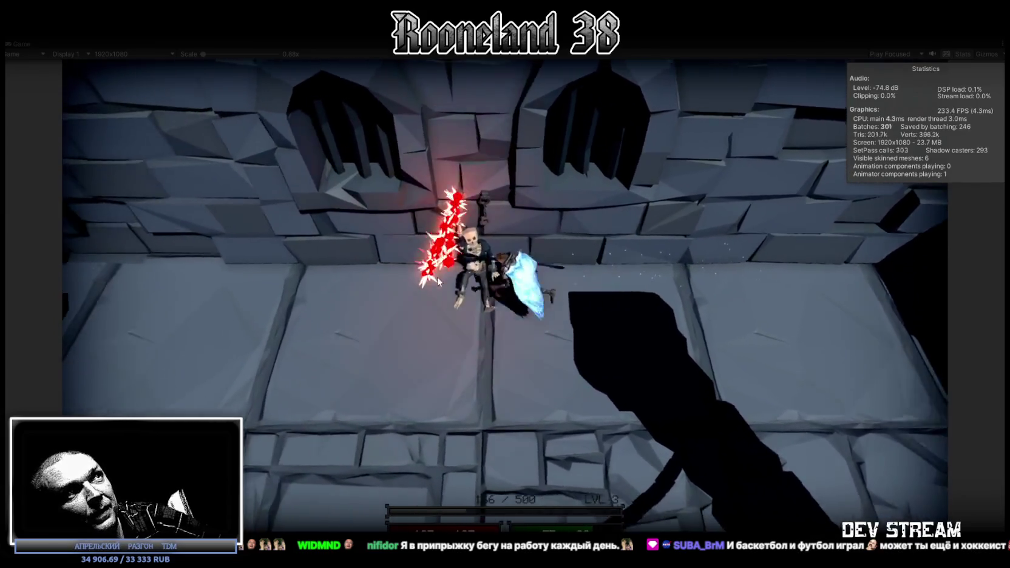
key(a)
key(d)
key(s)
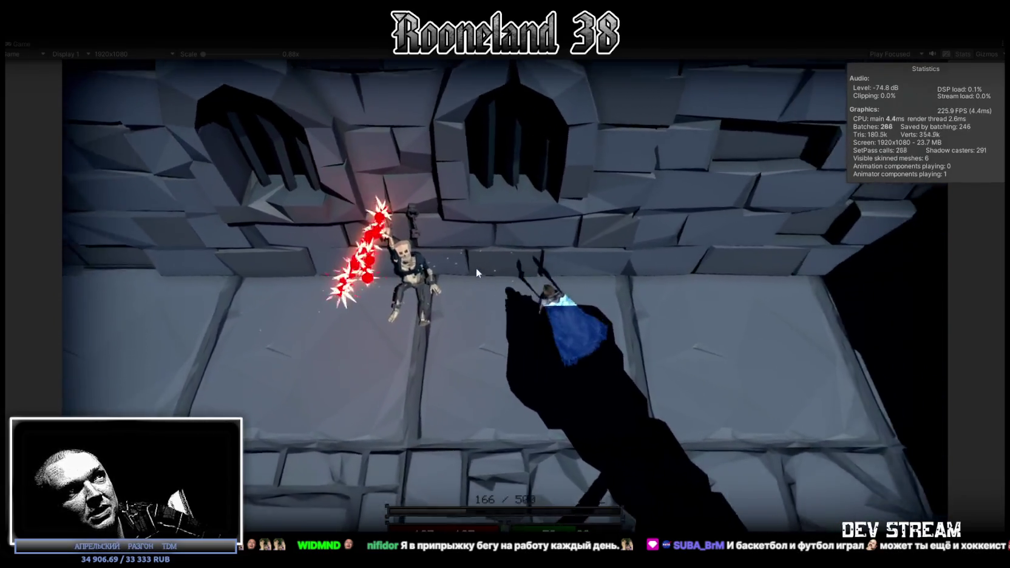
key(s)
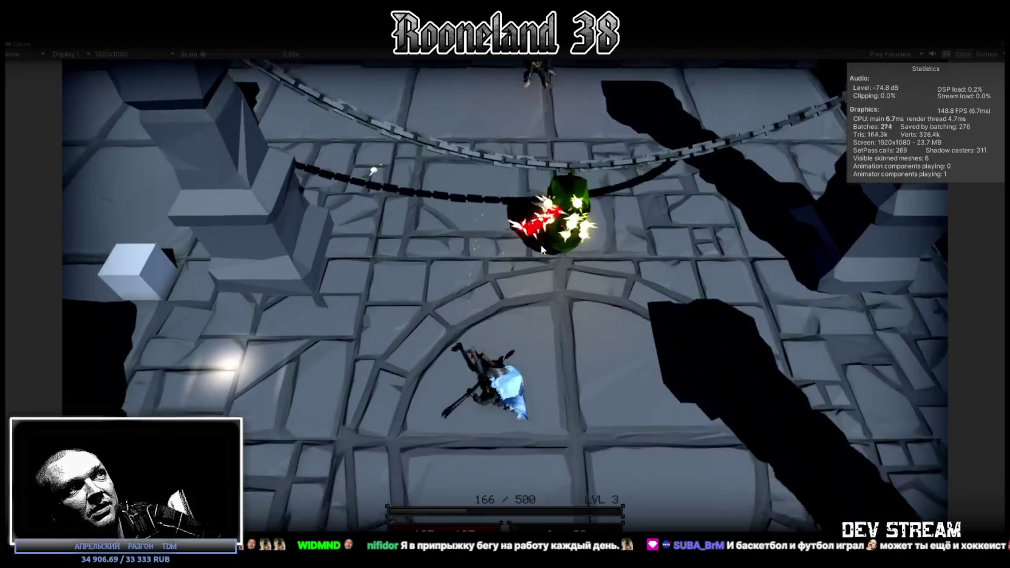
key(ctrl+p)
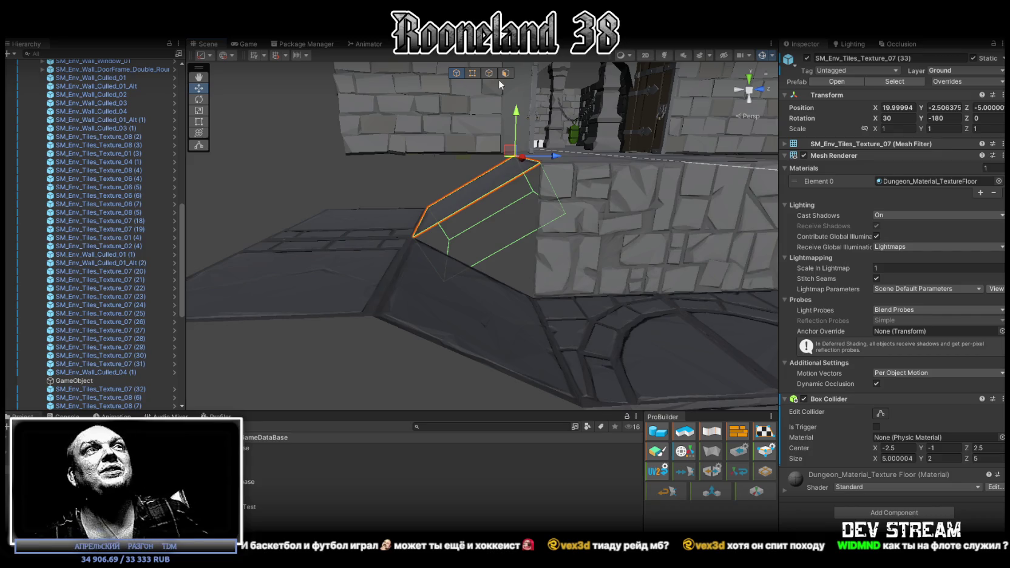
Fly the Scene camera toward the ramp floor tile, then switch to Blockbench.
drag(272, 121, 655, 286)
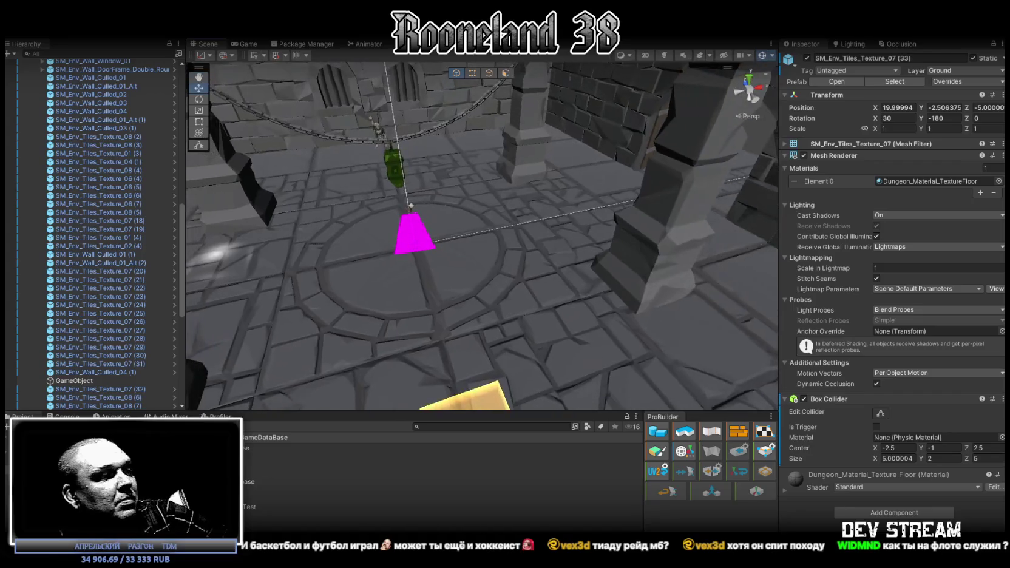
key(alt+Tab)
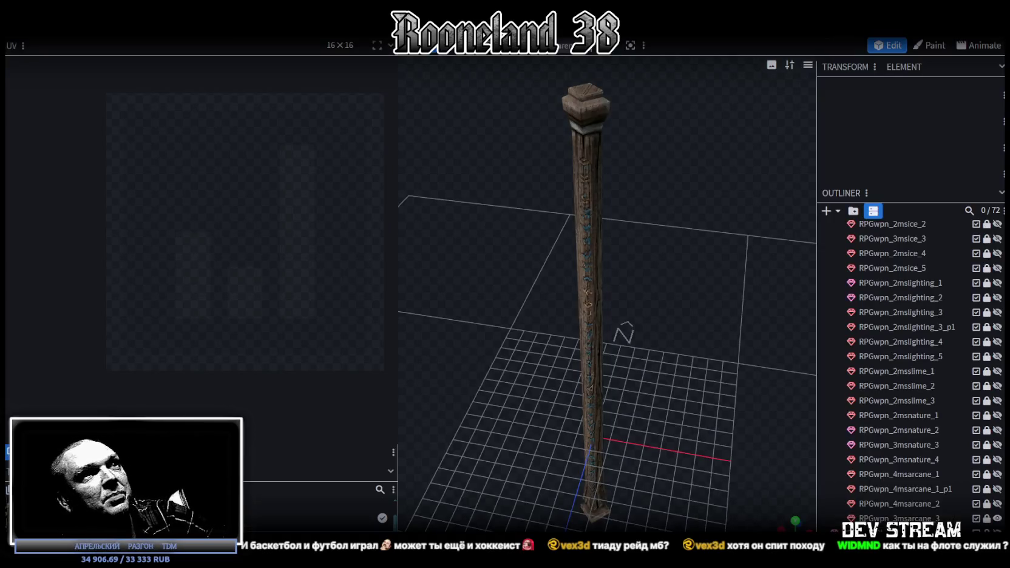
Widen the 3D viewport, save the staff as RPGweapon.bbmodel, and orbit around it.
scroll(629, 403, down, 5)
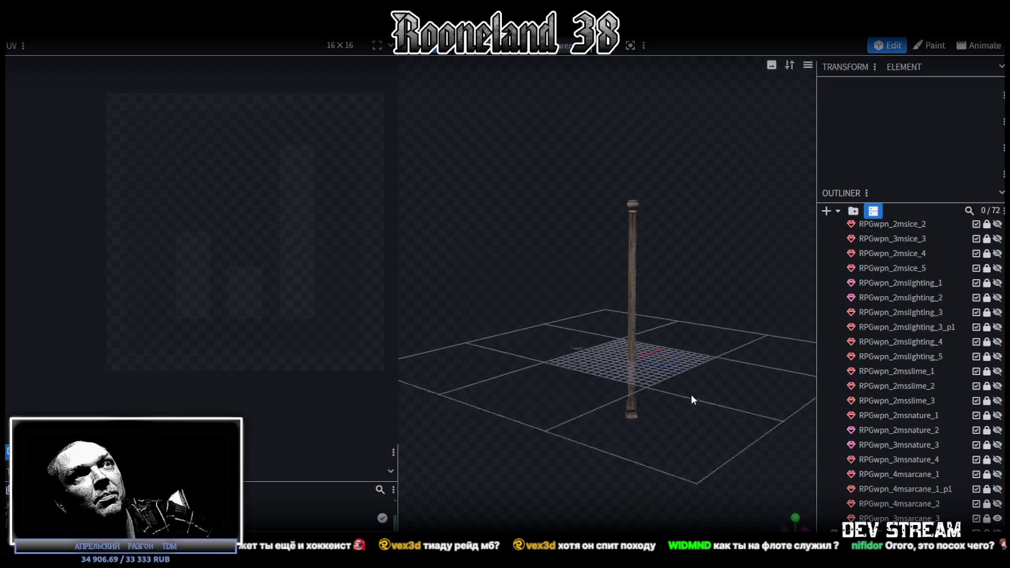
drag(396, 255, 219, 278)
scroll(464, 351, up, 3)
key(ctrl+s)
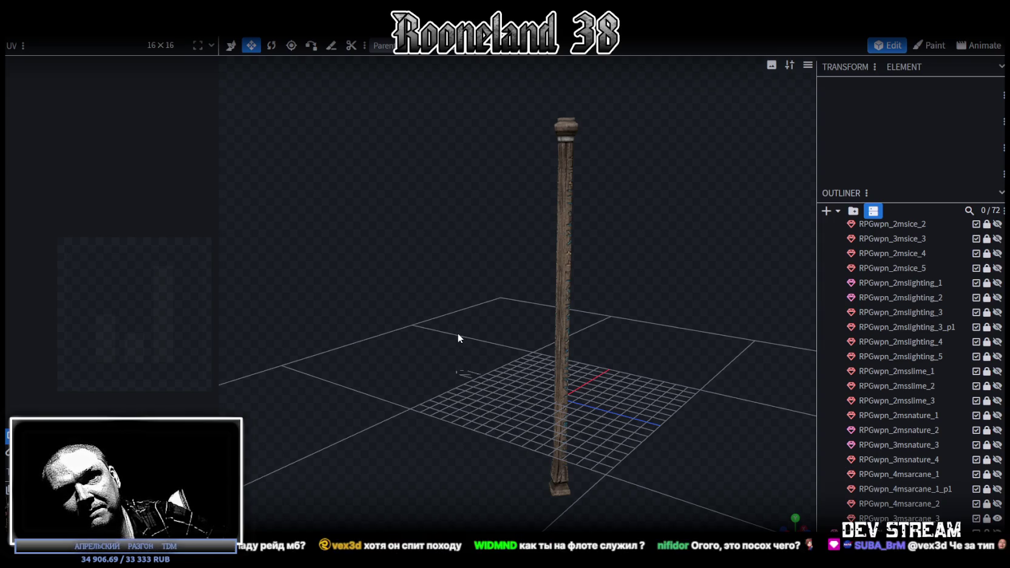
mouse_move(515, 350)
mouse_down()
mouse_move(466, 397)
mouse_move(610, 401)
mouse_up()
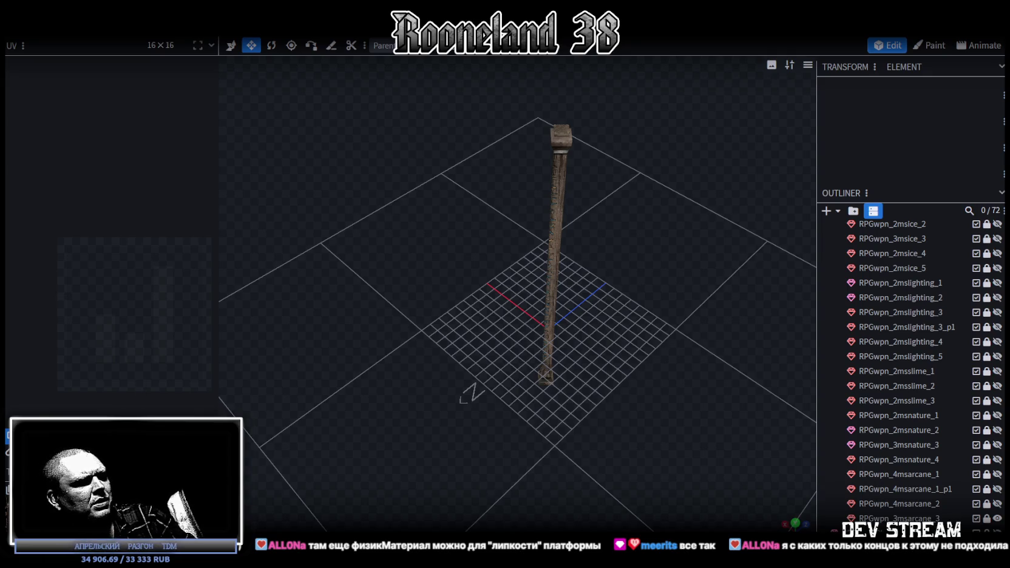
key(alt+Tab)
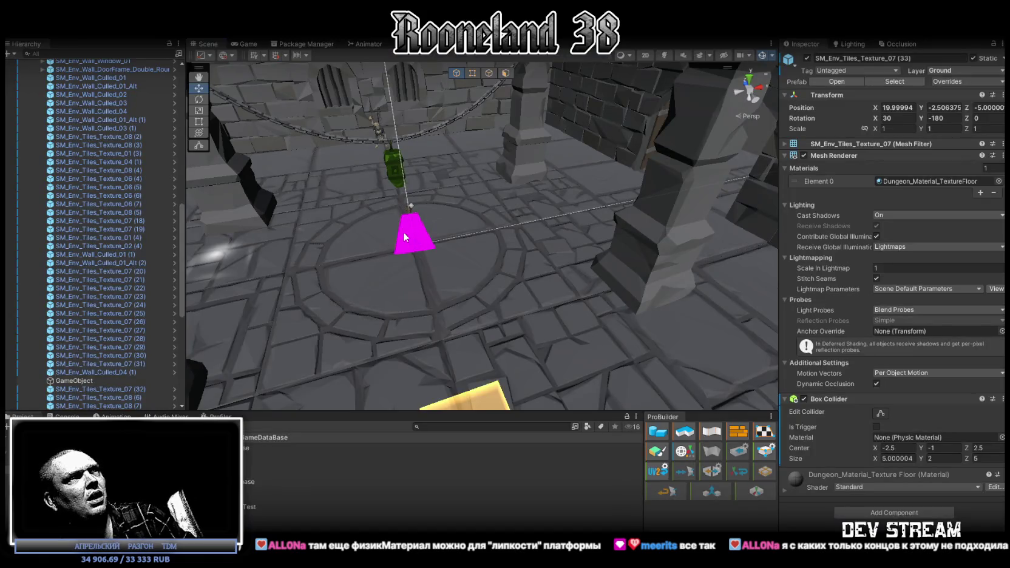
Select RPG-Character and expand its Rigidbody and Capsule Collider components.
click(426, 226)
scroll(91, 116, up, 5)
click(57, 87)
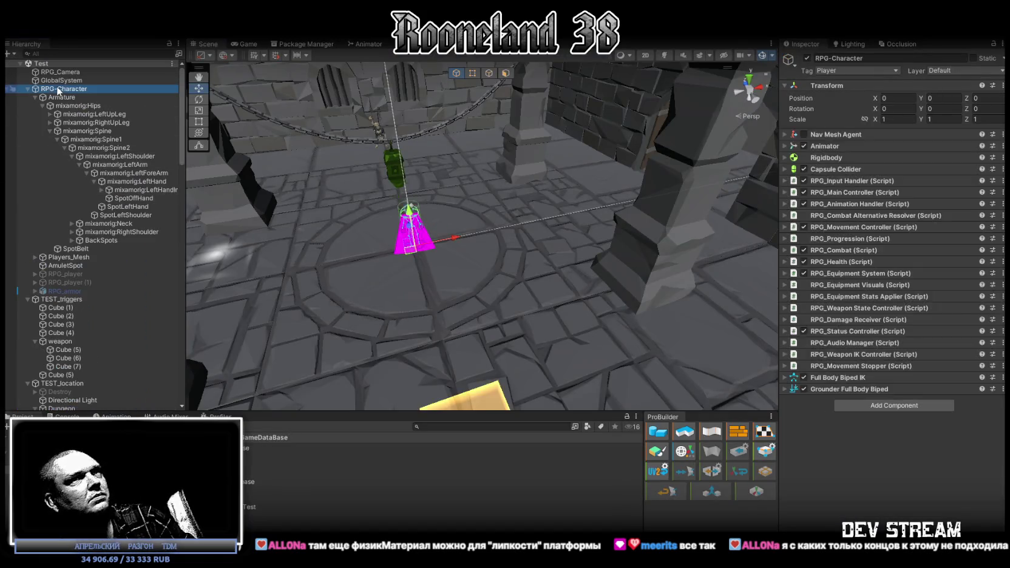
click(785, 158)
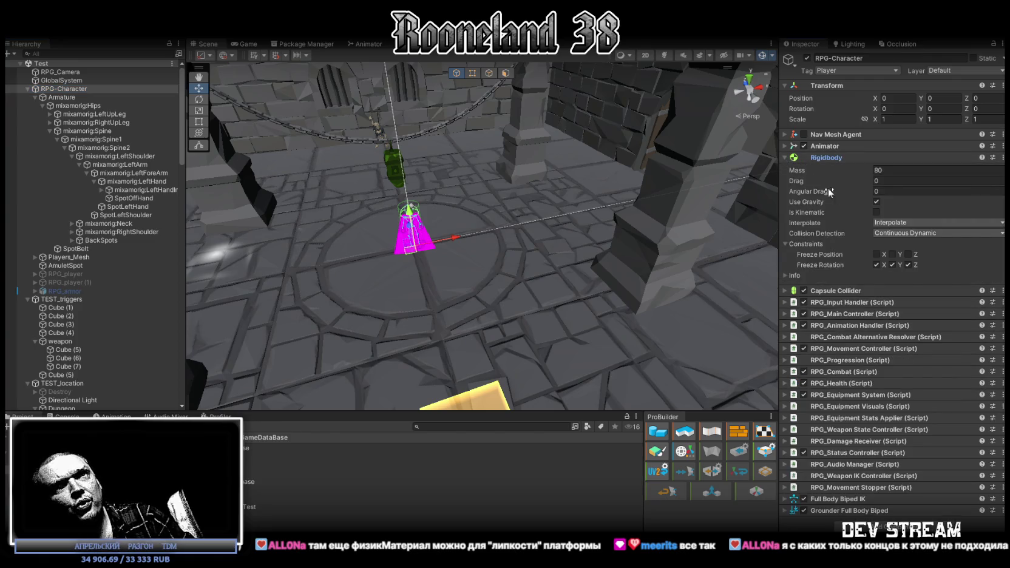
click(786, 291)
Check the RPG-Character physic material's zero friction and Minimum combine, then return to Blockbench.
click(938, 330)
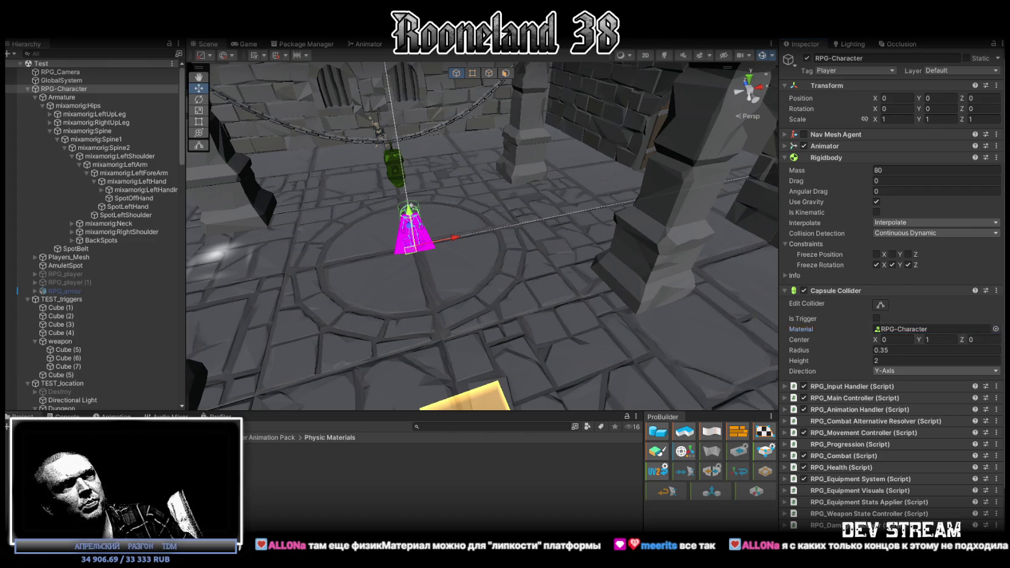
double_click(937, 329)
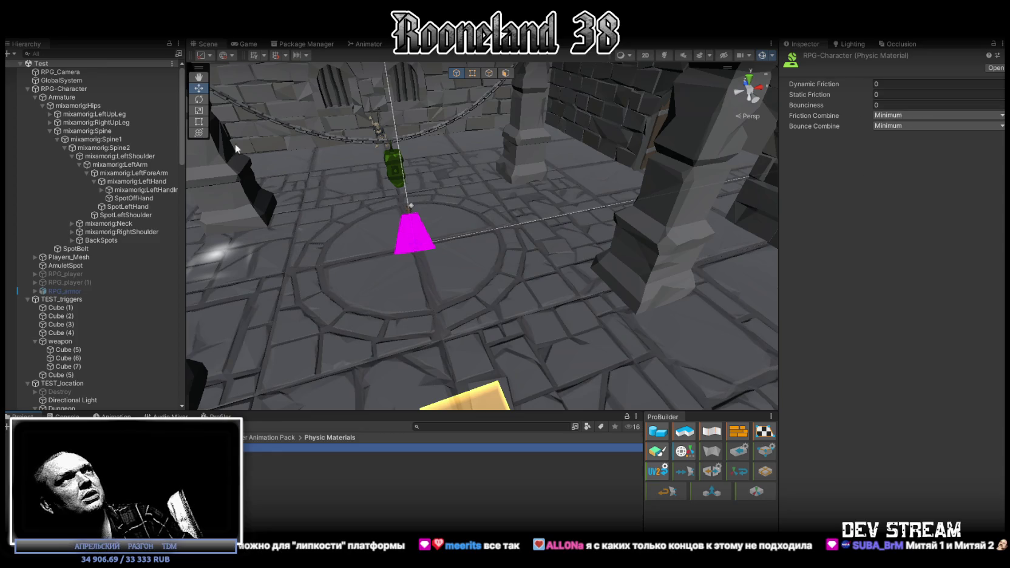
click(31, 89)
click(27, 89)
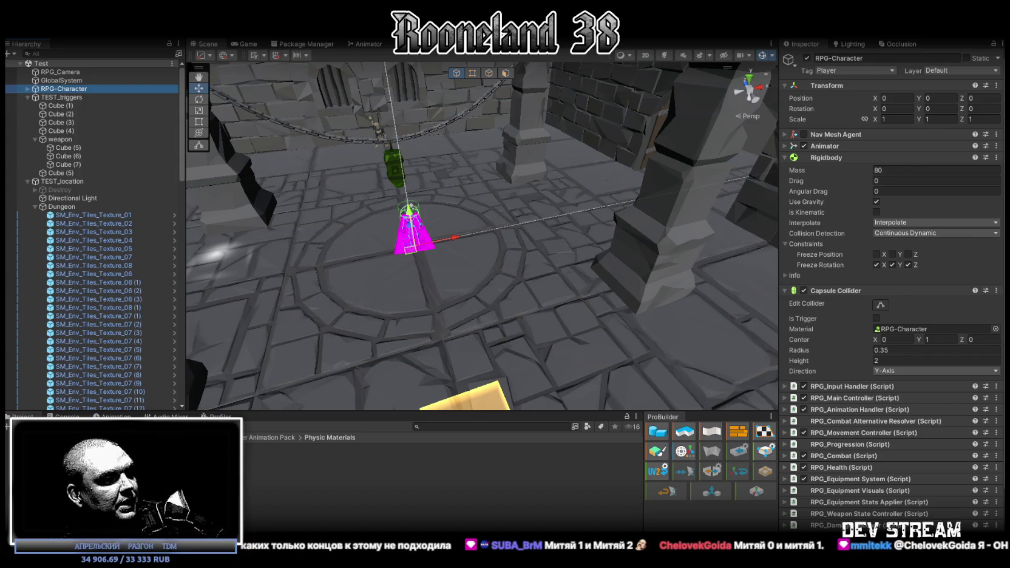
key(alt+Tab)
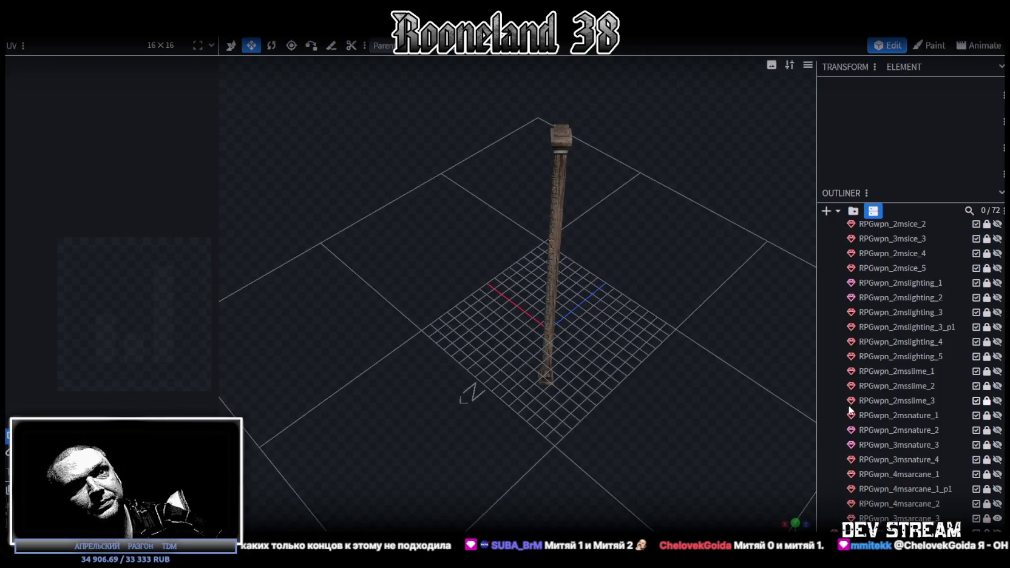